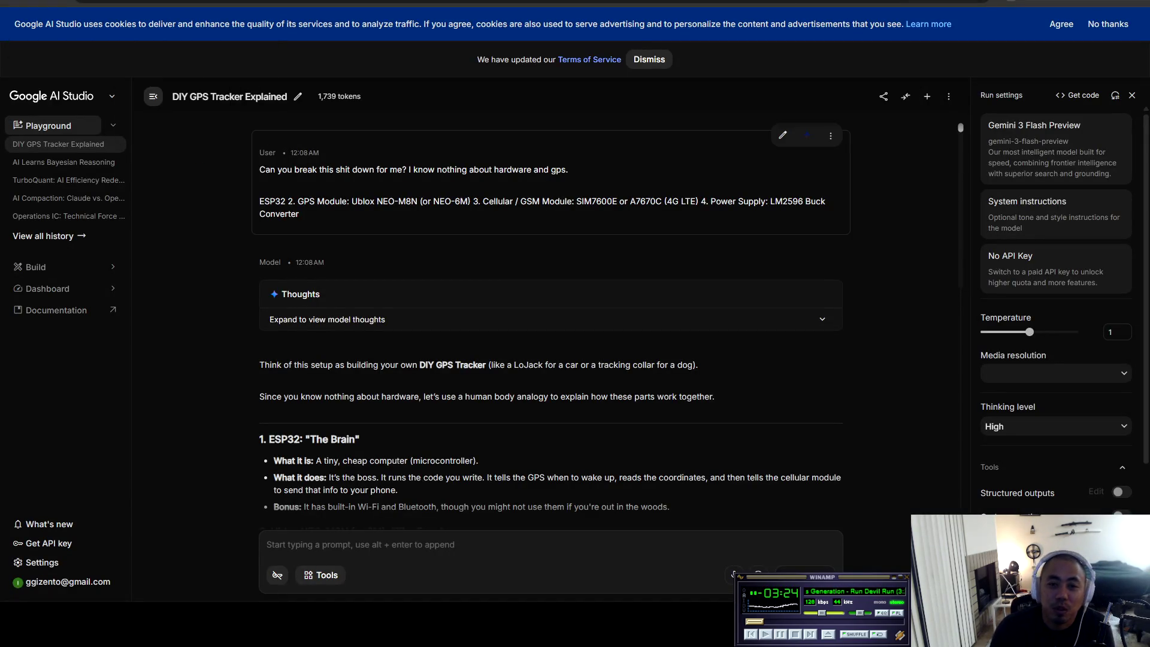
Start a fresh empty Playground chat, then move over to the YouTube tab
click(48, 126)
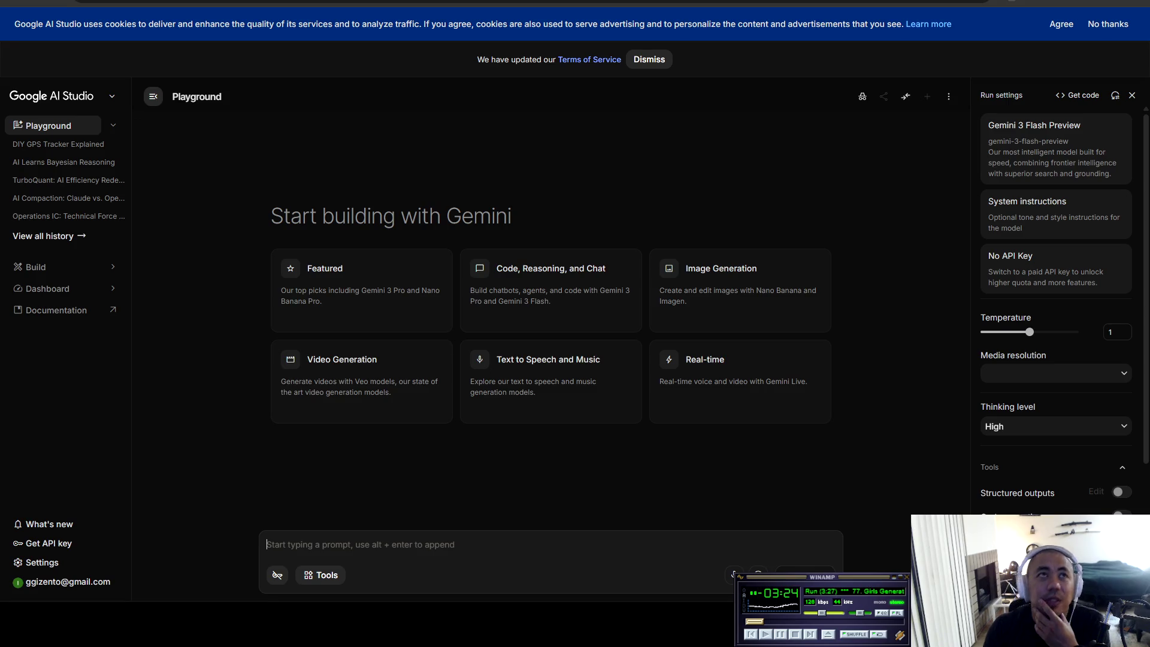
key(ctrl+Tab)
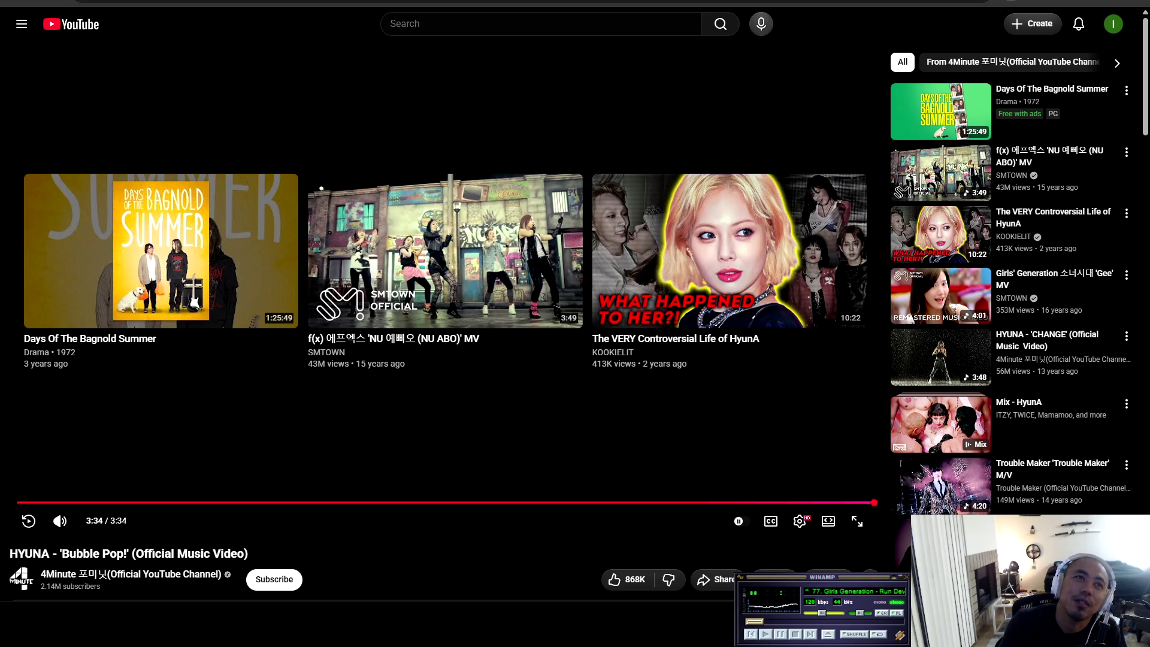
Focus the YouTube search box from the finished 'Bubble Pop!' video page
key(/)
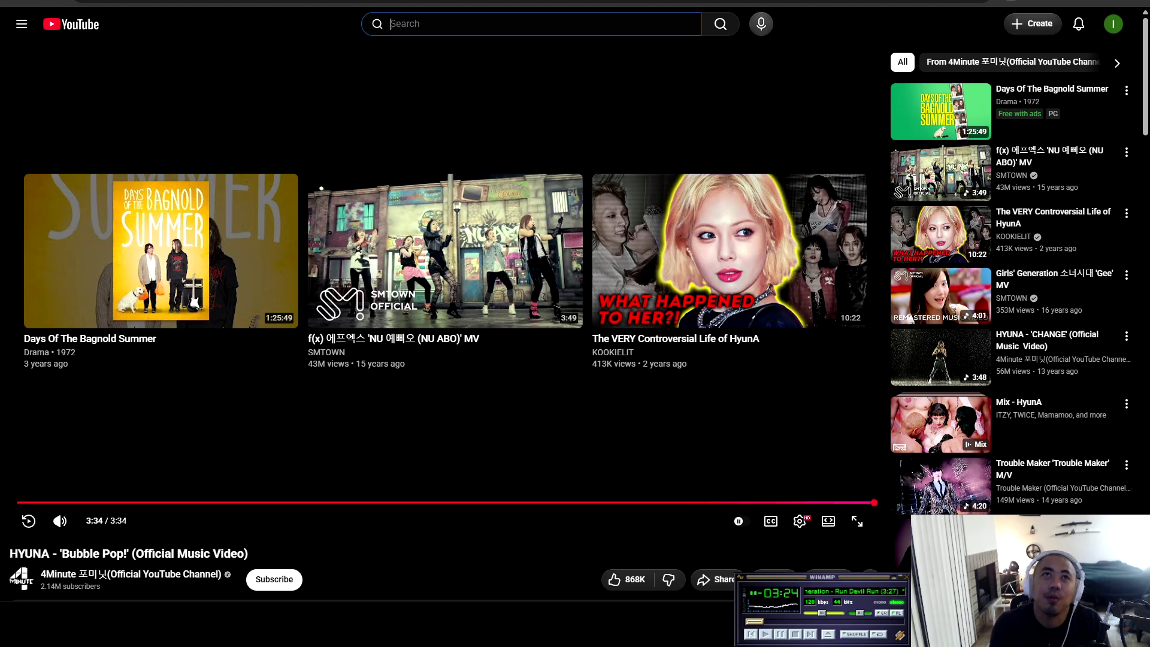
Search YouTube for 'run devil run' to list Girls' Generation's MV first
text(run)
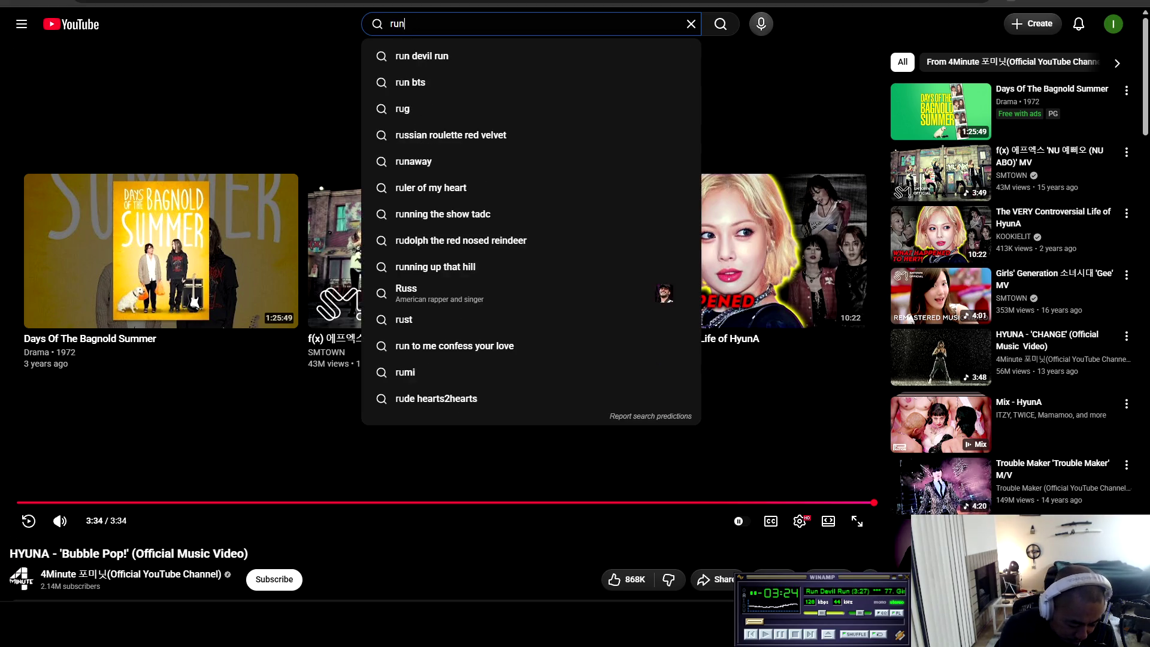
text( devil run)
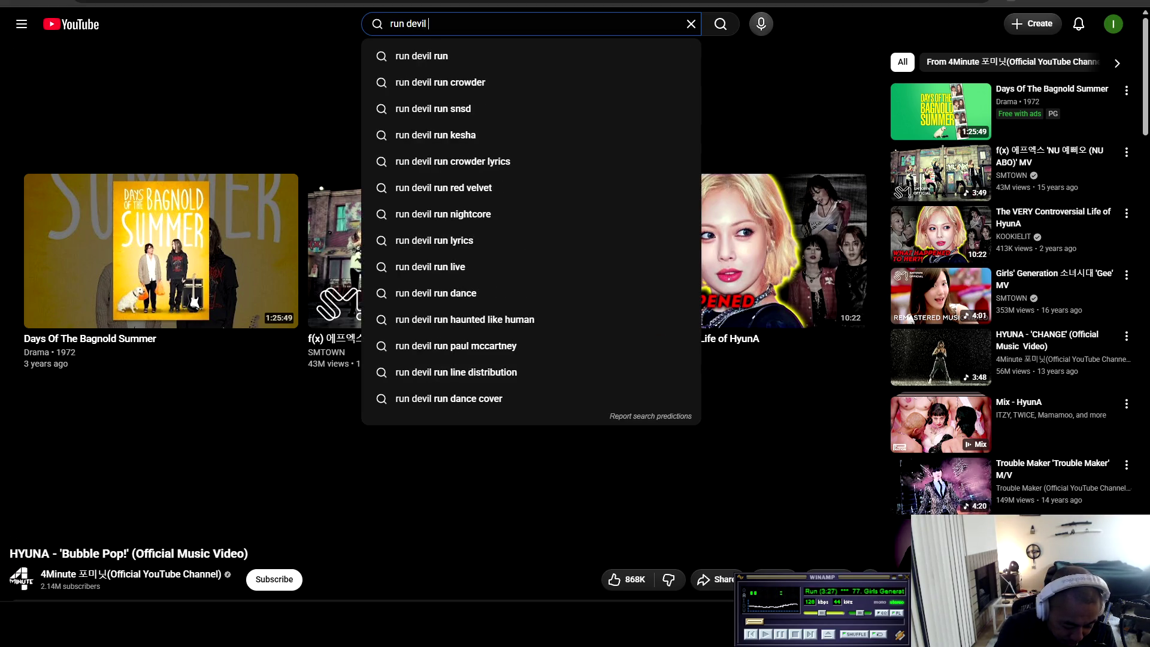
key(Return)
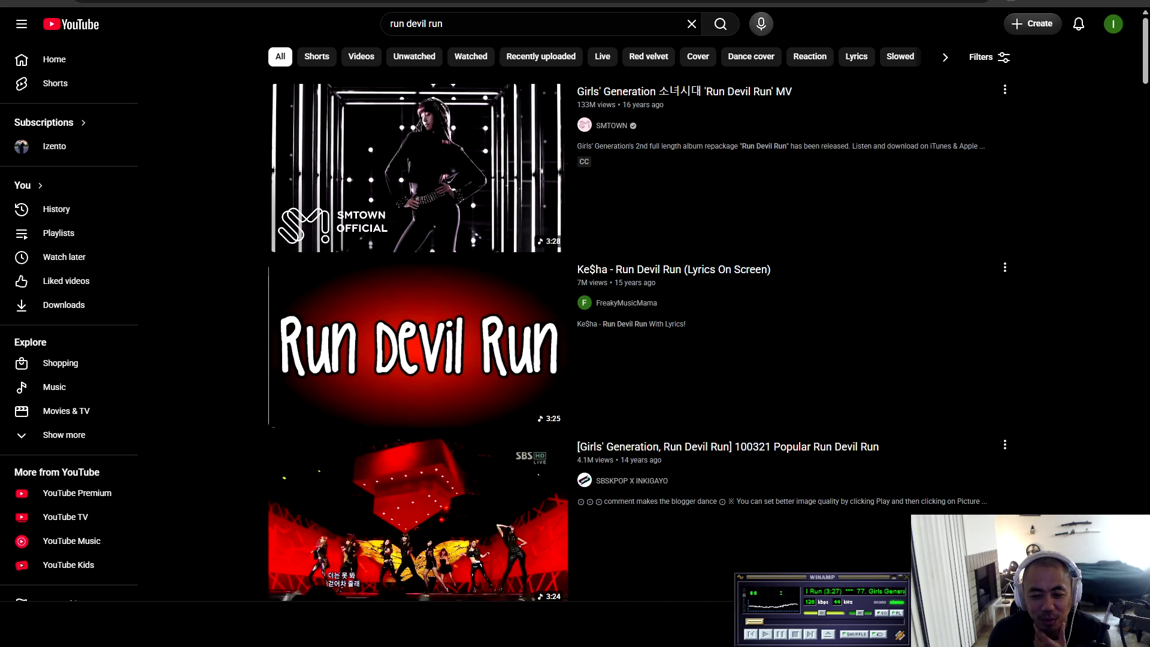
Resume the paused music, later switching over to the GPS tracker notes
click(766, 636)
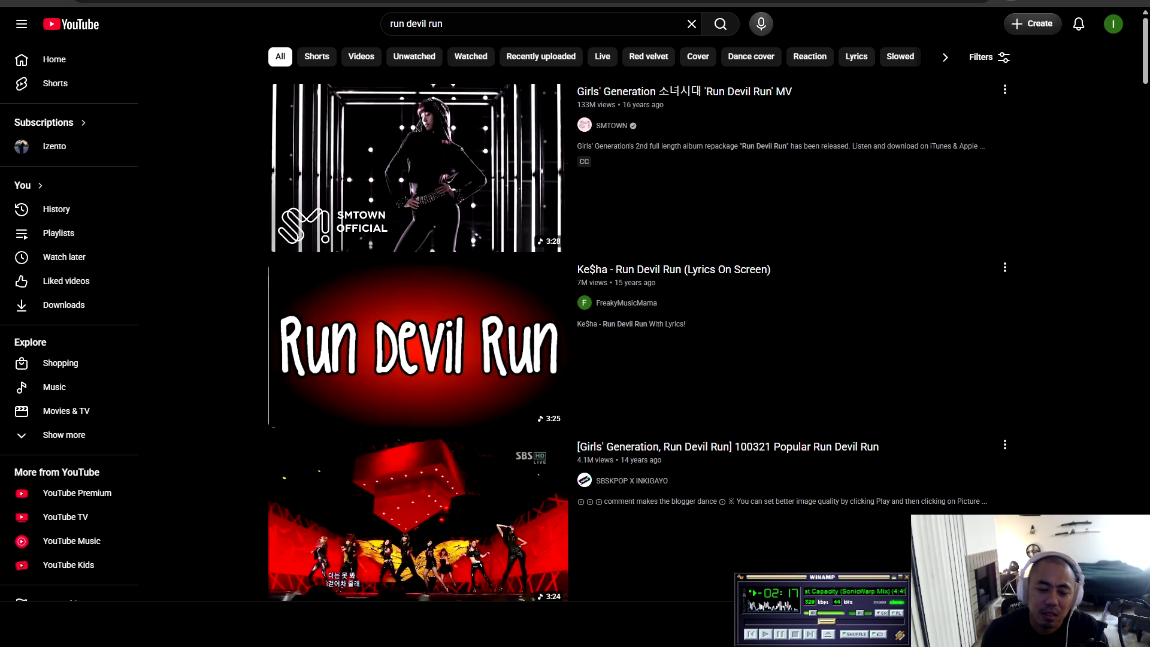
key(alt+Tab)
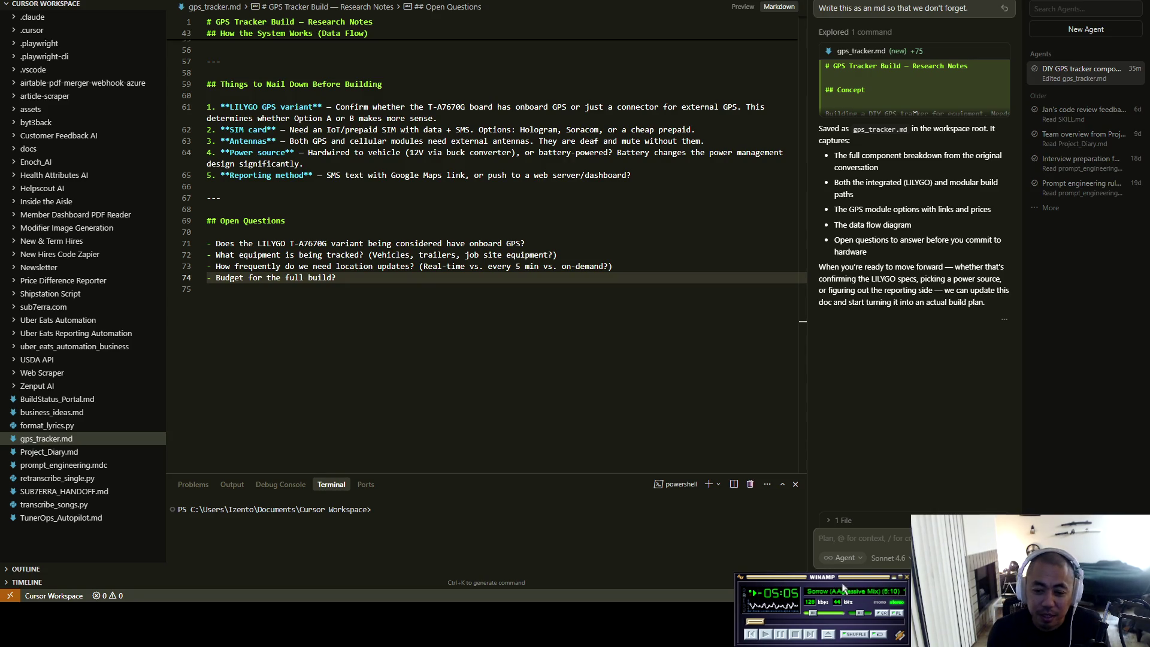
Pause the background music while reviewing gps_tracker.md in Cursor
key(c)
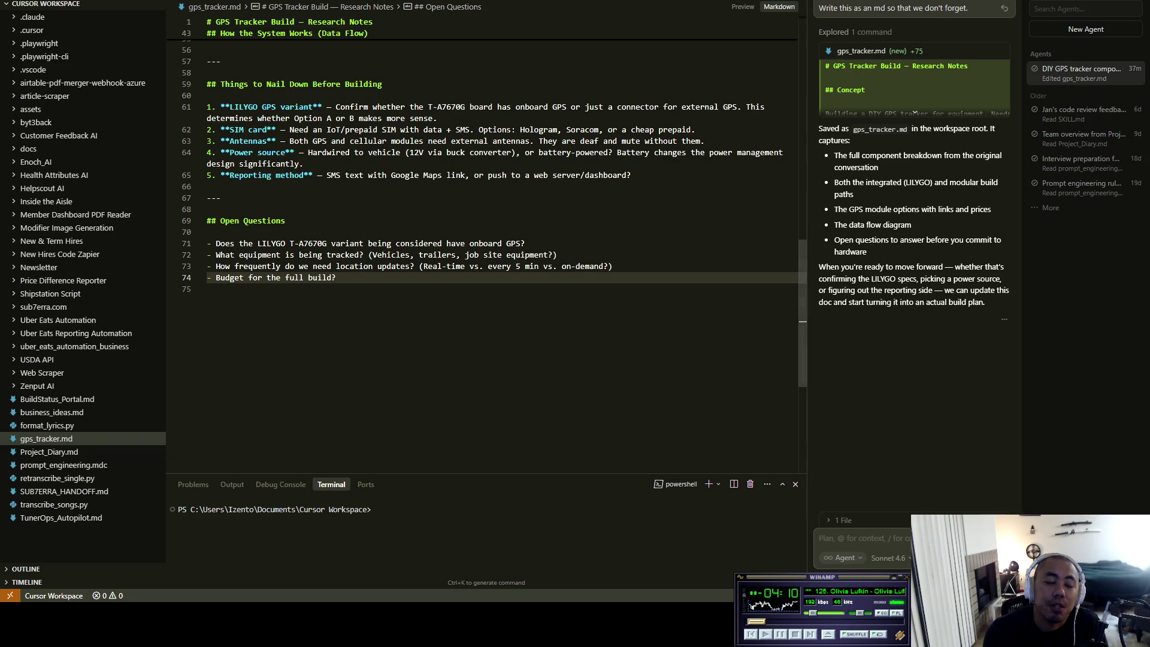
key(alt+Tab)
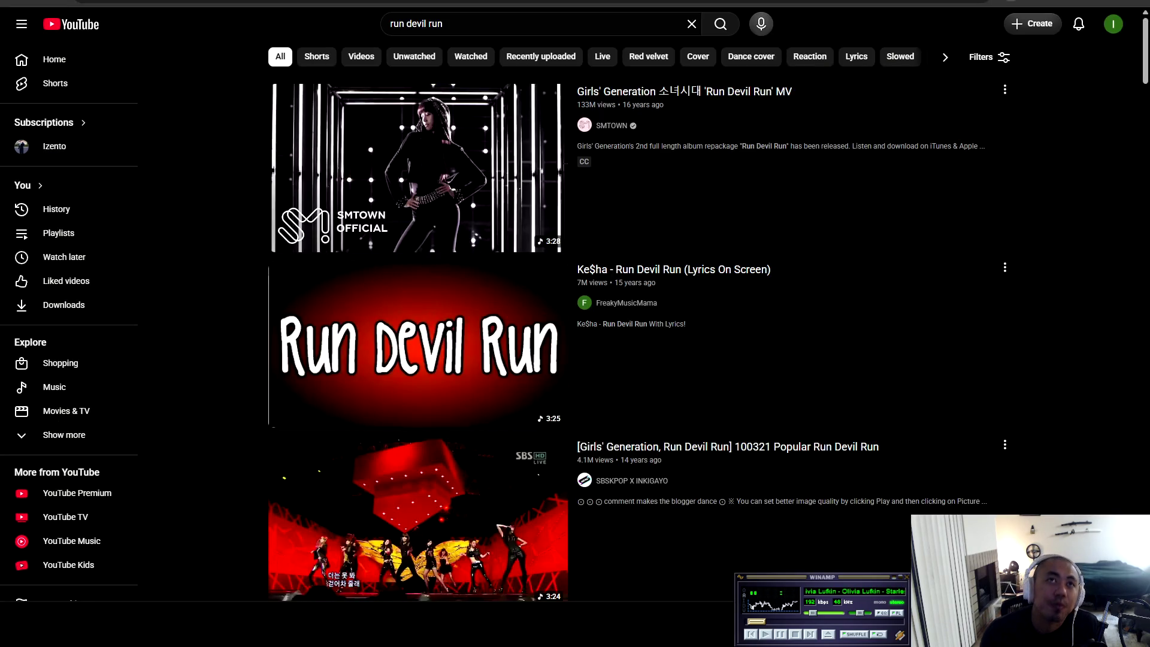
Replace the old YouTube query with 'nana anime' and run the search
key(slash)
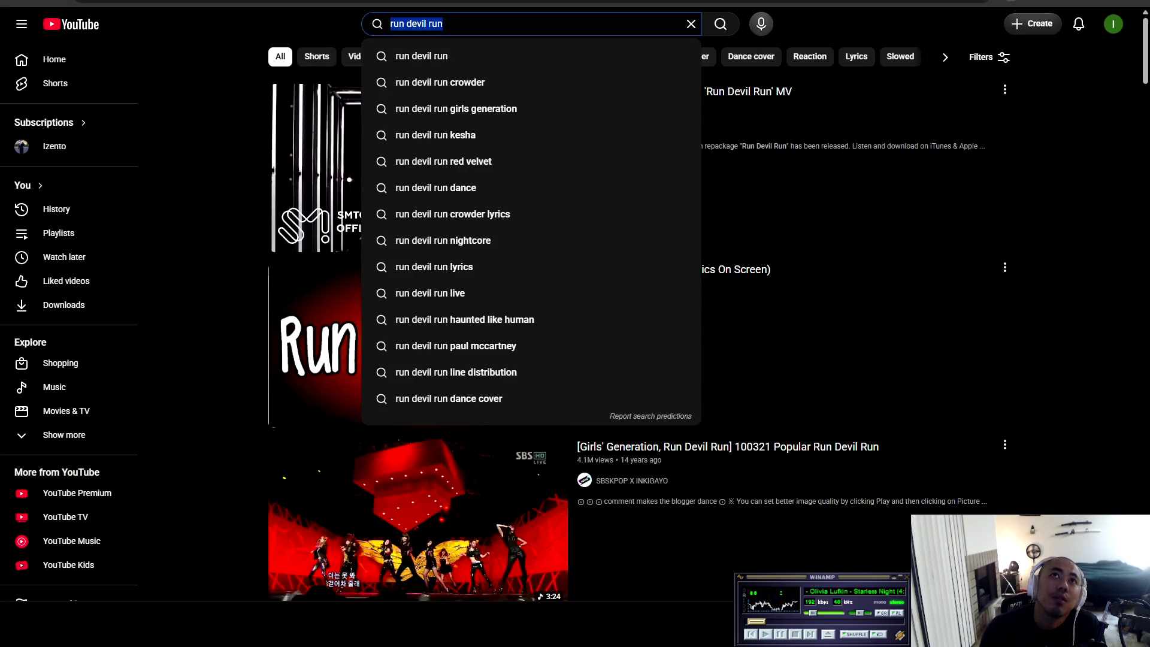
text(nana )
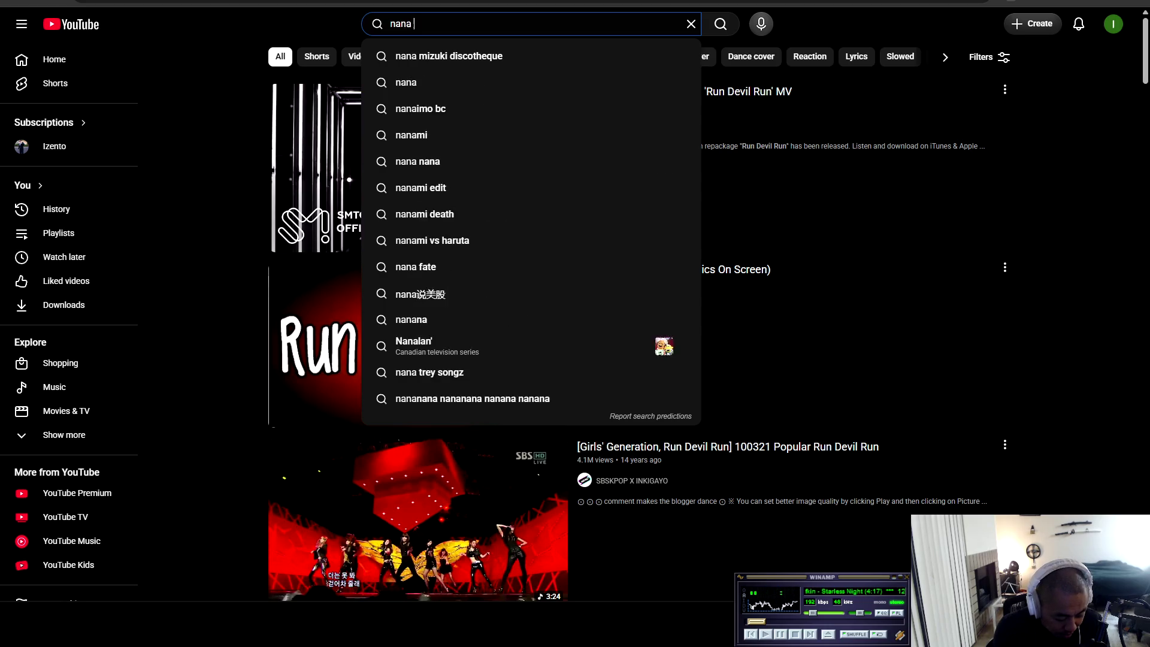
text(anime)
key(Return)
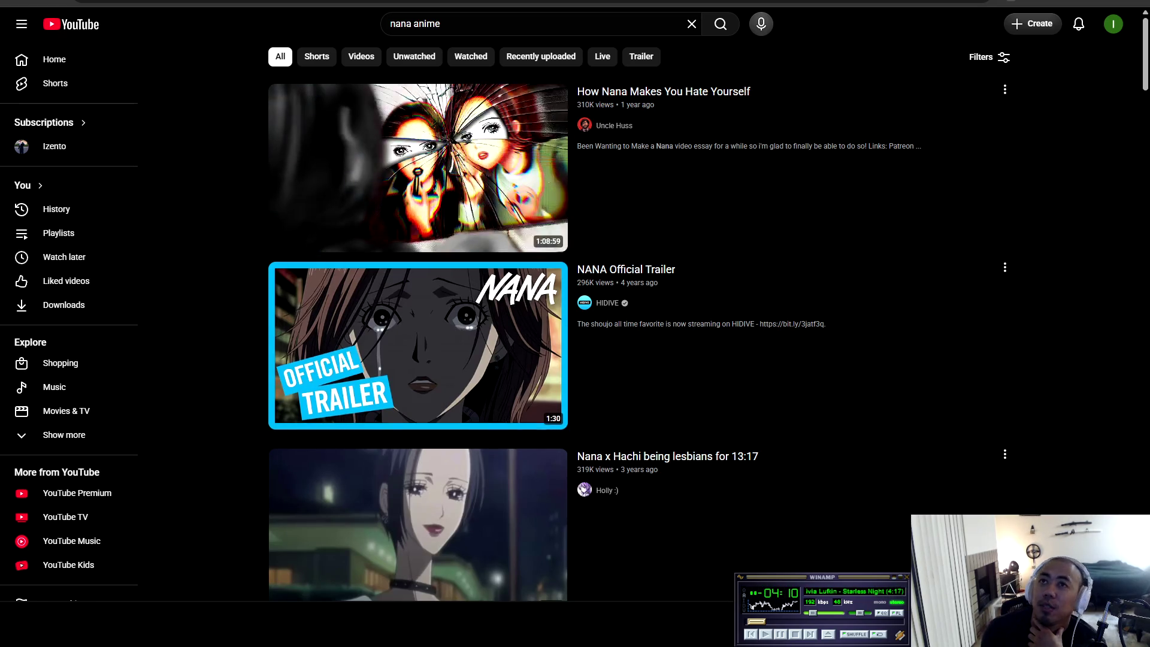
scroll(575, 323, down, 5)
scroll(576, 323, down, 4)
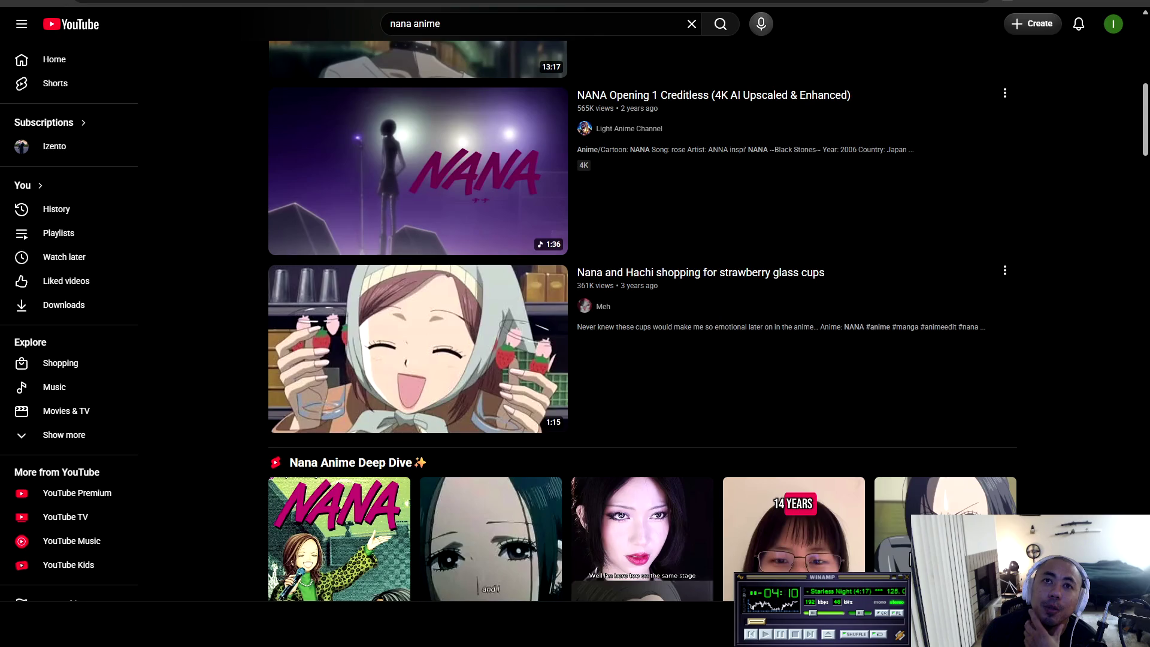
scroll(575, 323, down, 3)
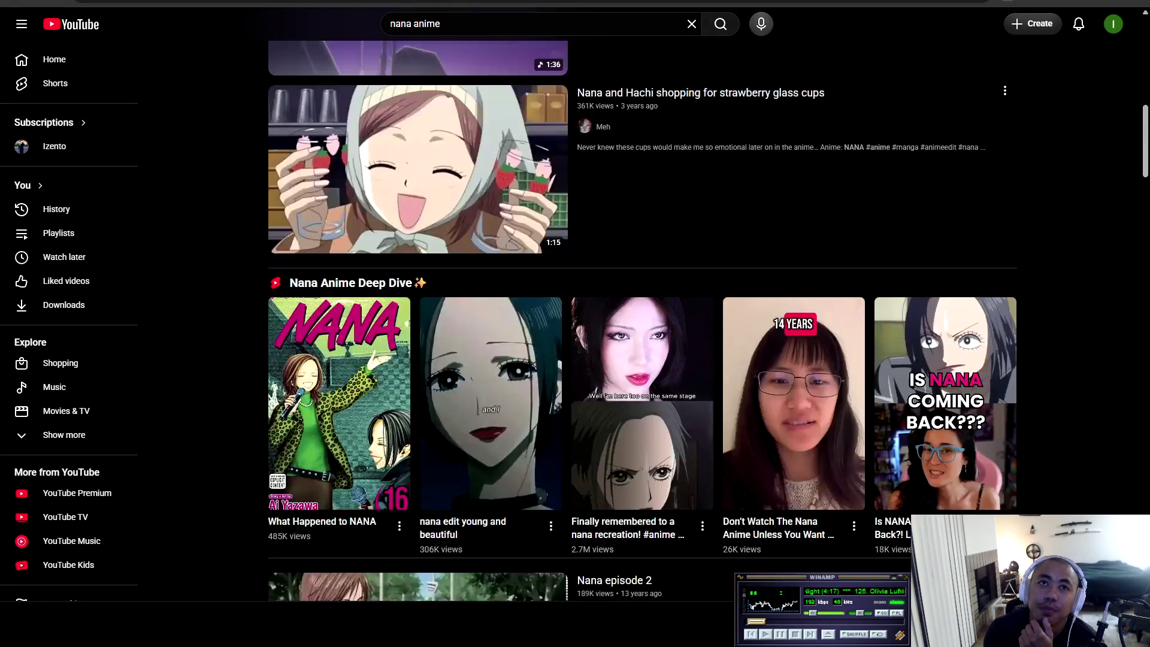
scroll(575, 324, down, 4)
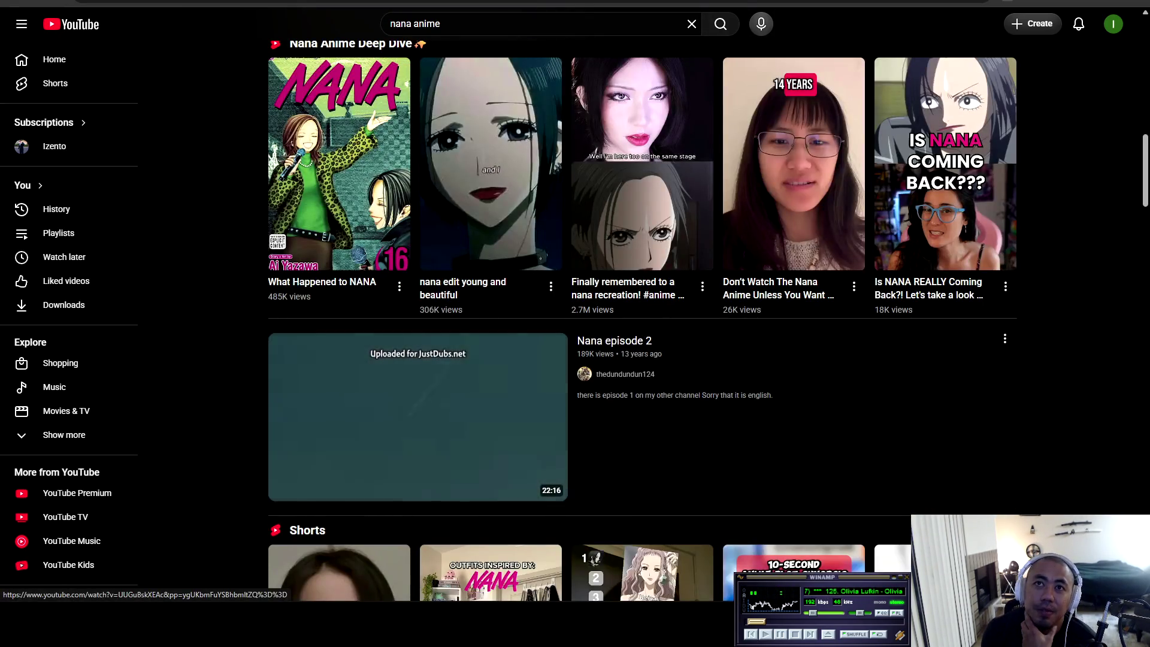
scroll(418, 413, down, 5)
scroll(418, 413, up, 15)
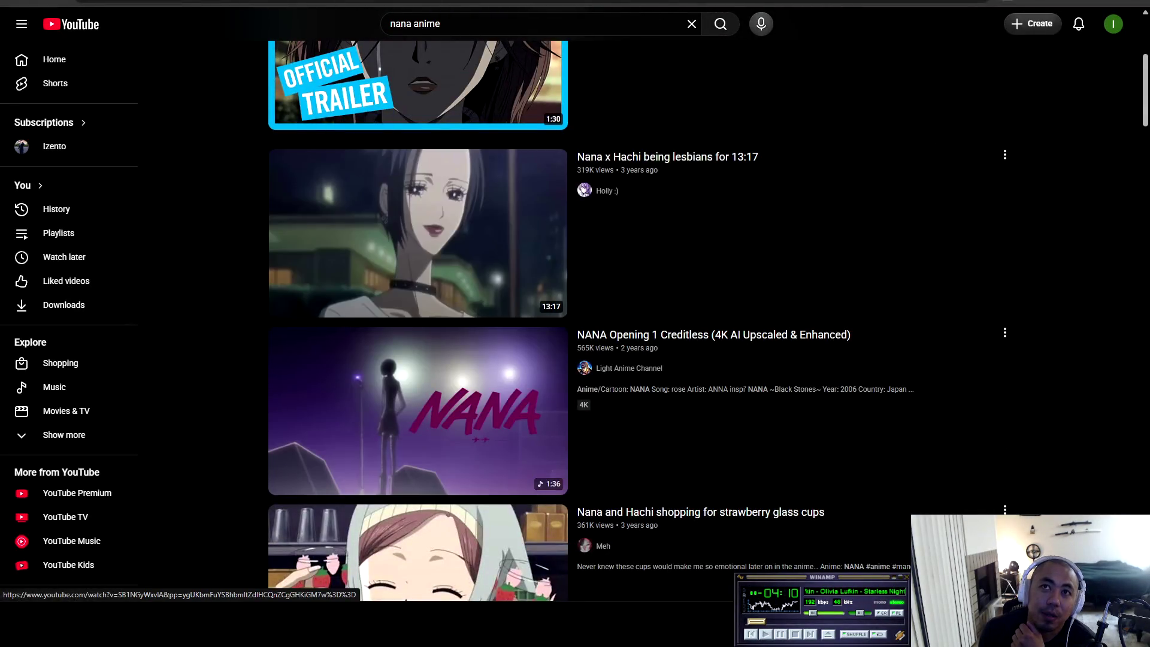
scroll(418, 323, up, 3)
scroll(417, 324, up, 2)
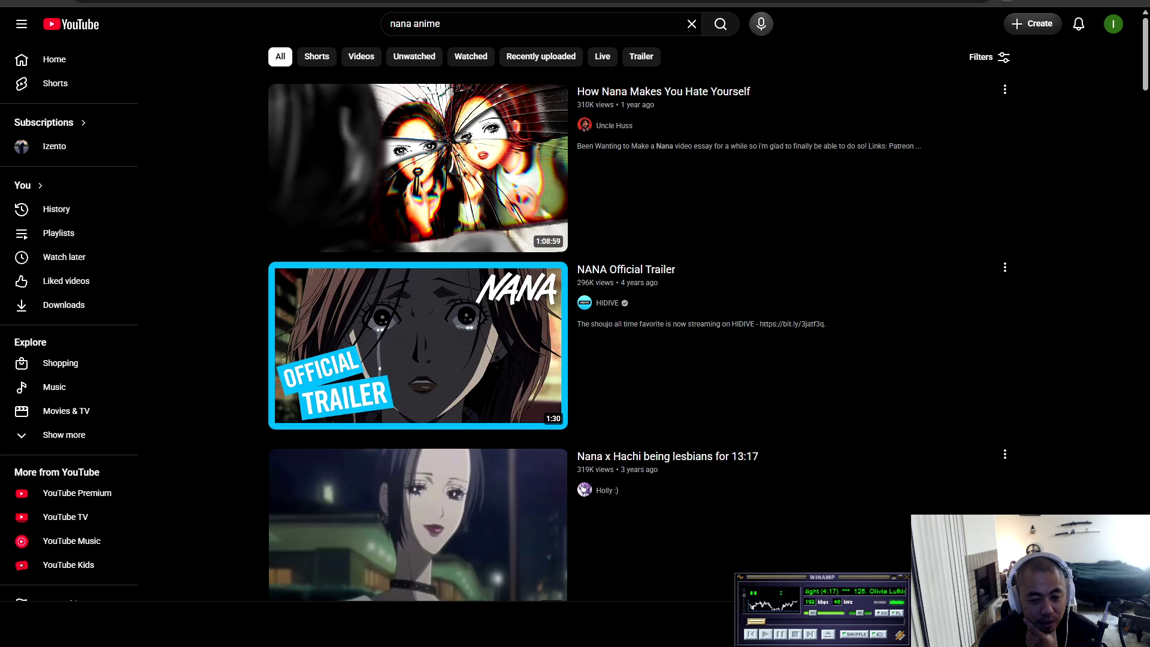
Review gps_tracker.md's Open Questions in Cursor, then return to the nana anime results
key(alt+Tab)
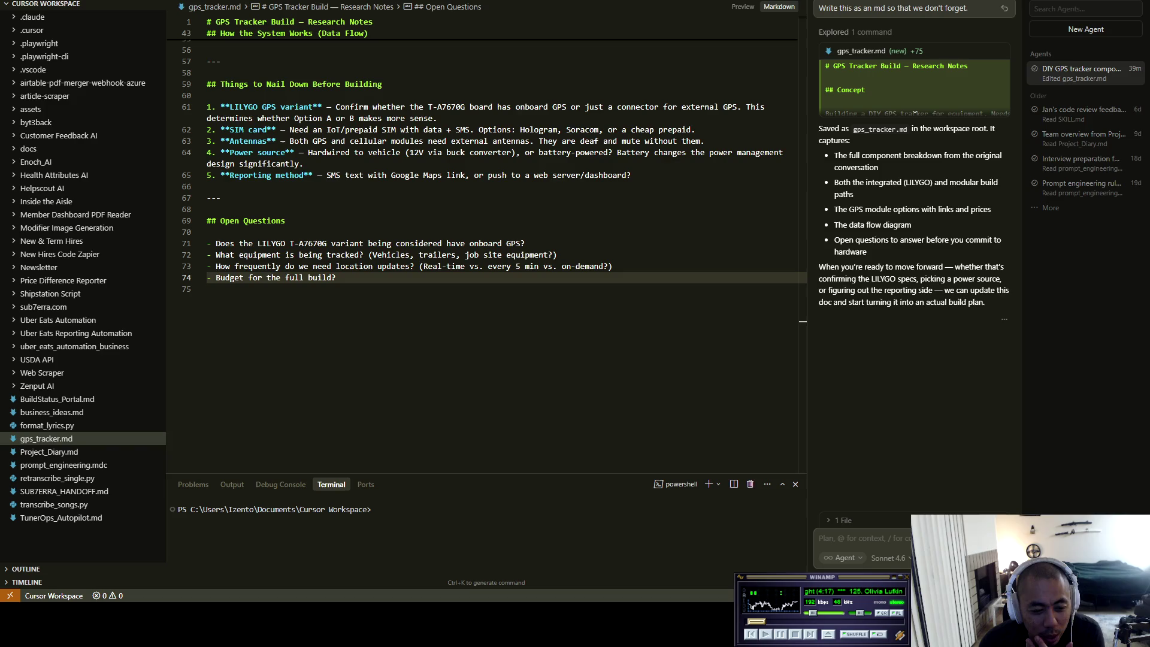
key(alt+Tab)
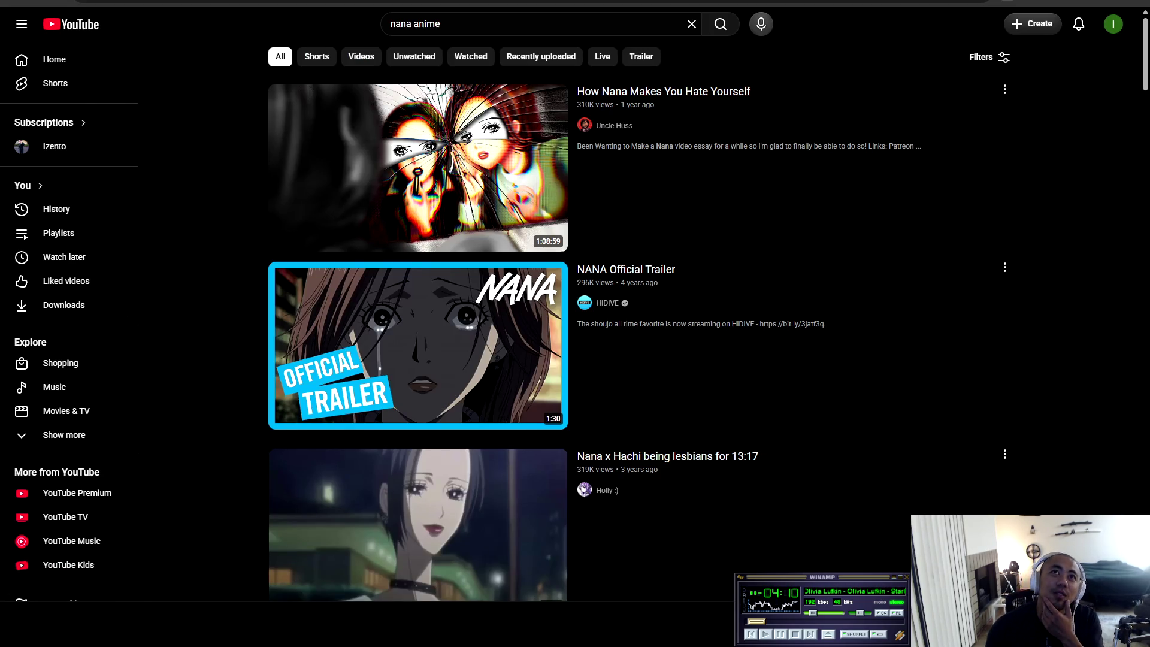
Switch to the AI Studio Playground, briefly check gps_tracker.md, then return to the Playground
key(ctrl+Tab)
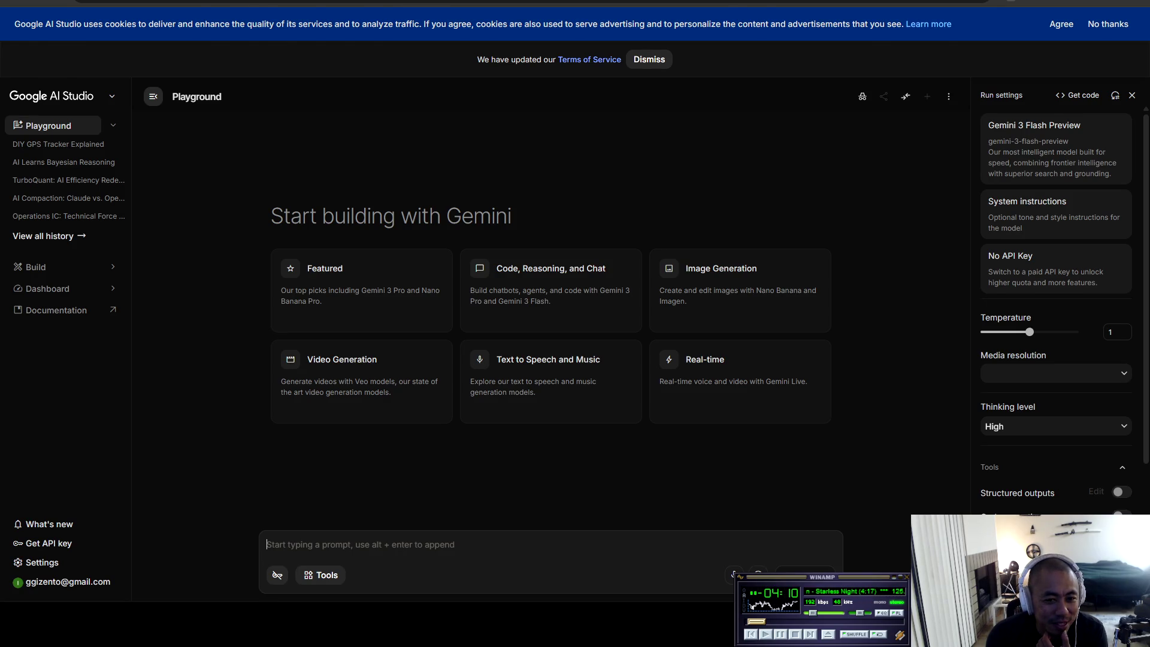
key(alt+Tab)
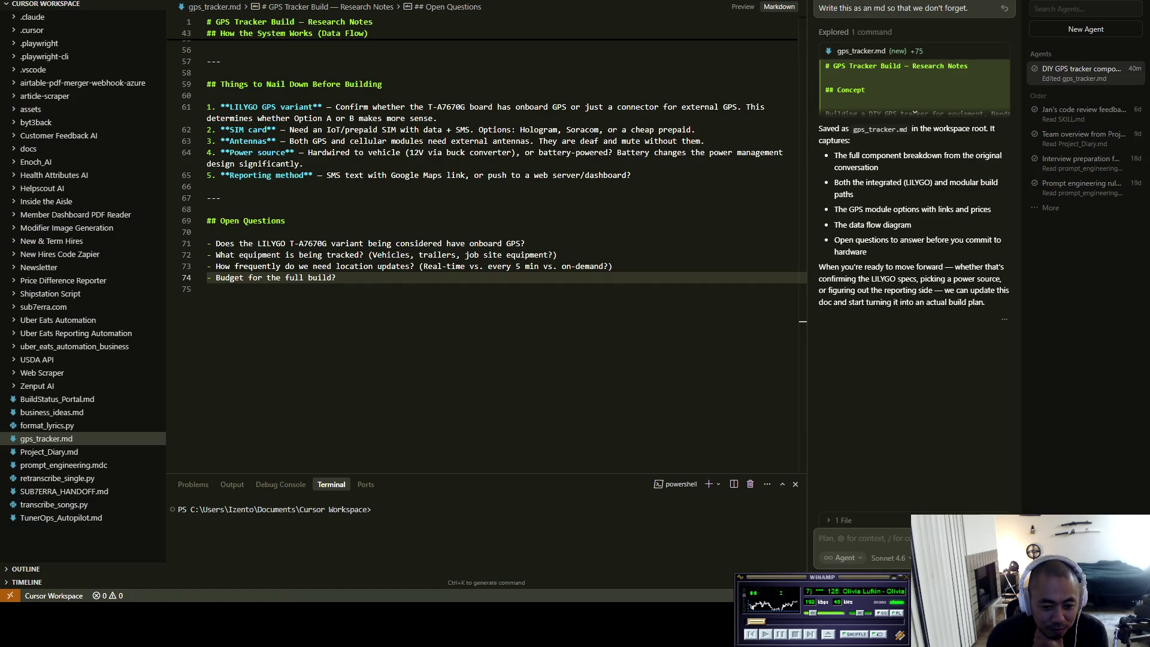
key(alt+Tab)
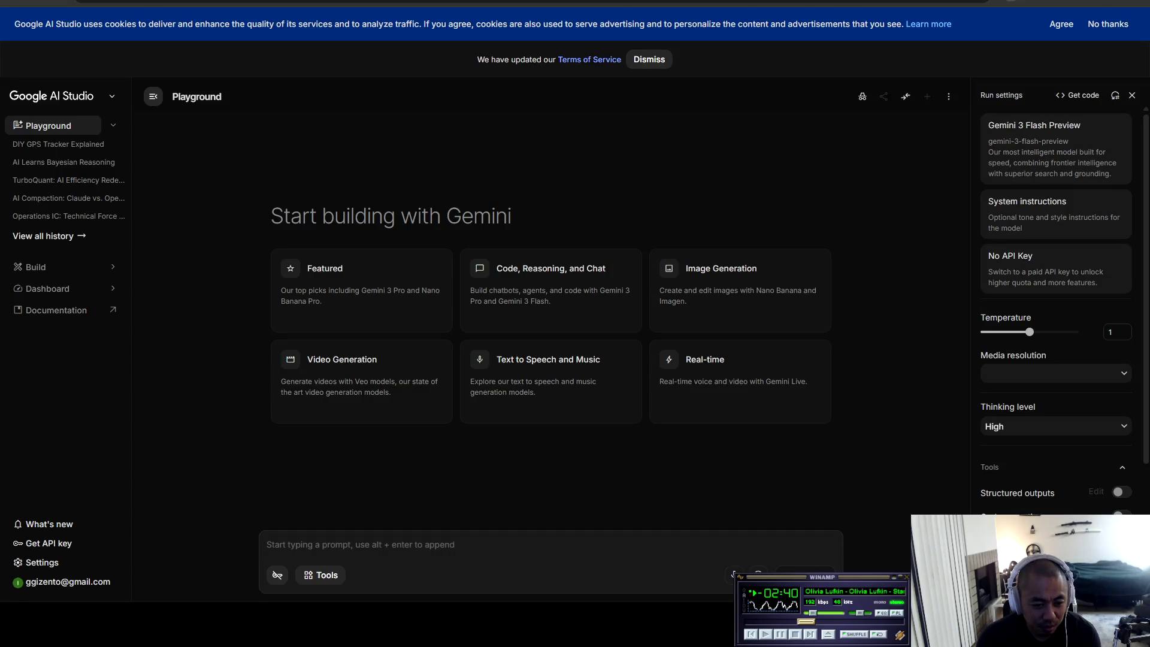
key(alt+Tab)
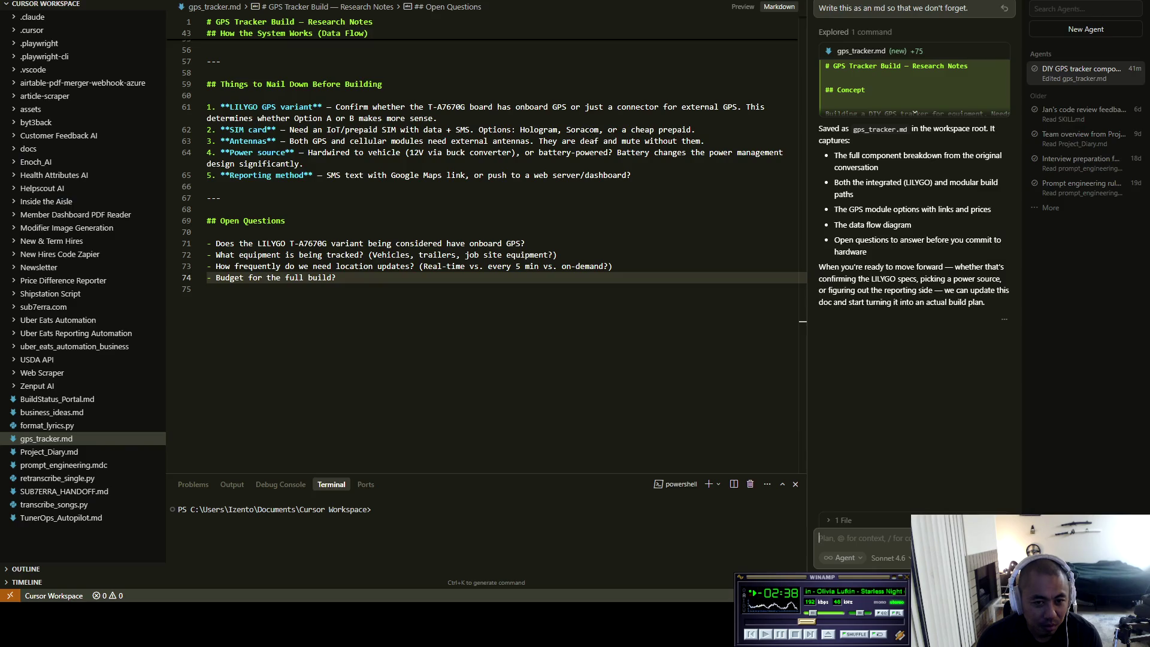
Return to the Google AI Studio Playground, later glancing back at gps_tracker.md
key(alt+Tab)
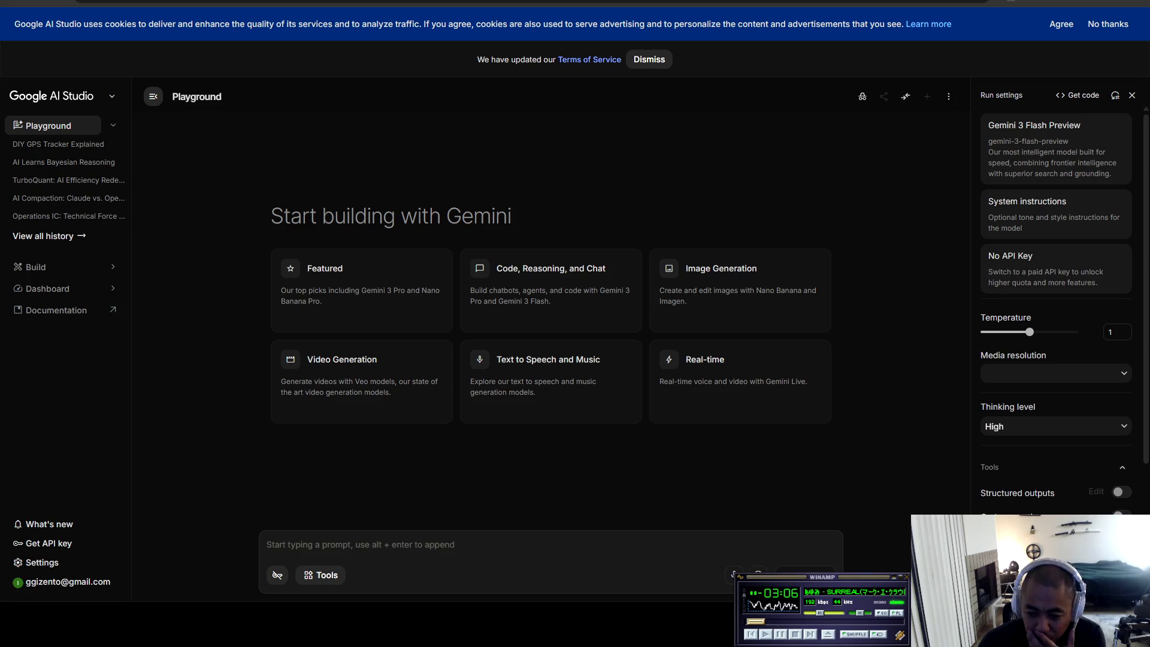
key(alt+Tab)
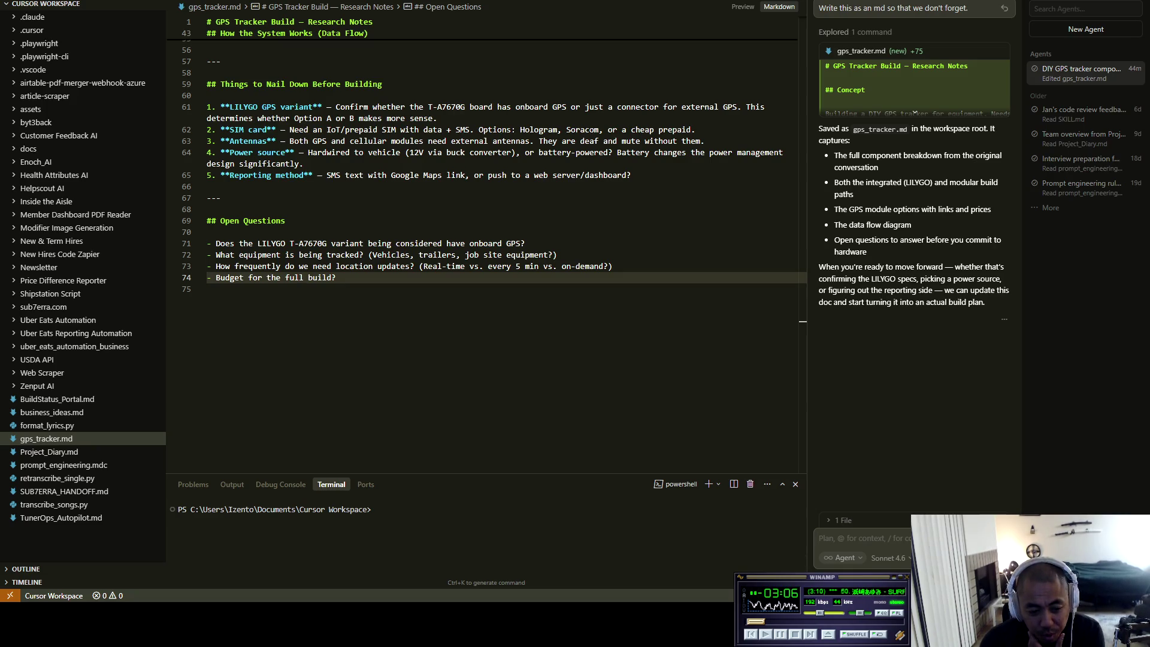
key(alt+Tab)
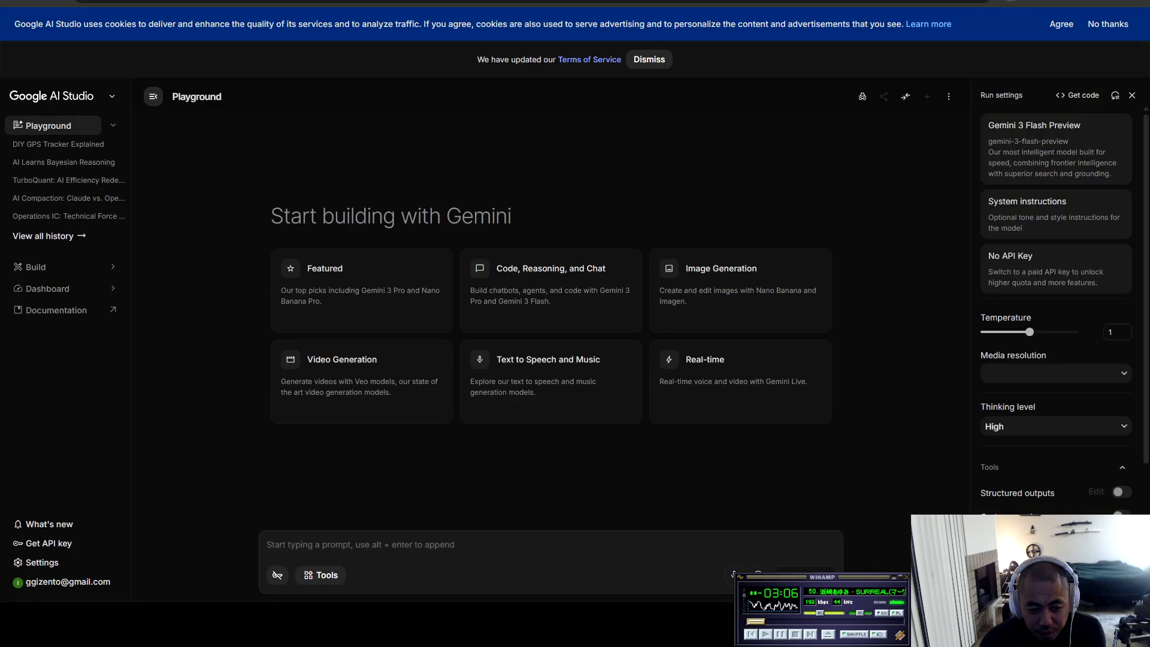